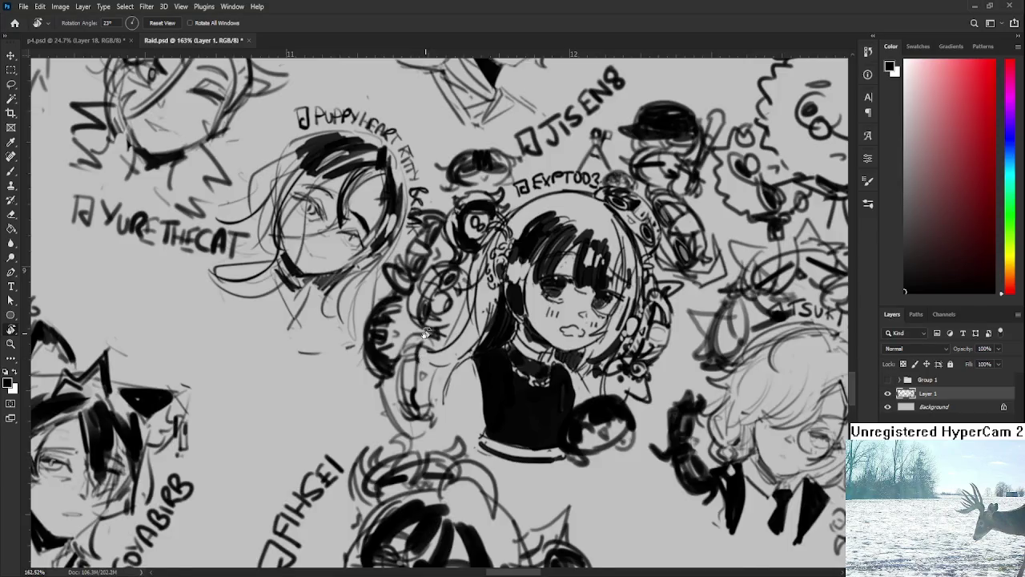
Reset the Raid.psd sheet's rotation, zoom out to show every sketched head, then close it
{"action": "left_click_drag", "start_coordinate": [430, 324], "coordinate": [483, 362]}
{"action": "scroll", "coordinate": [483, 362], "scroll_direction": "down", "scroll_amount": 2}
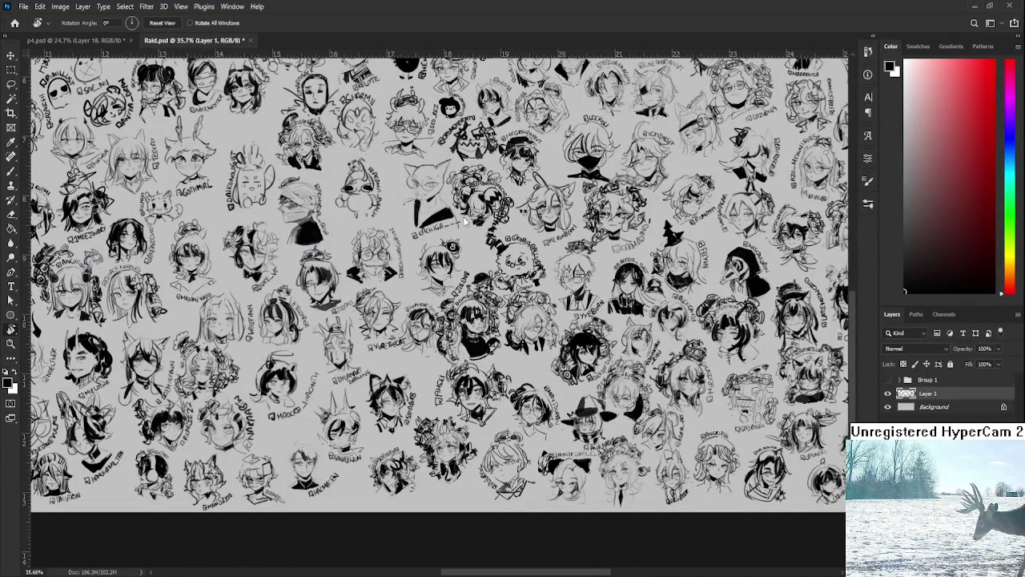
{"action": "left_click", "coordinate": [251, 40]}
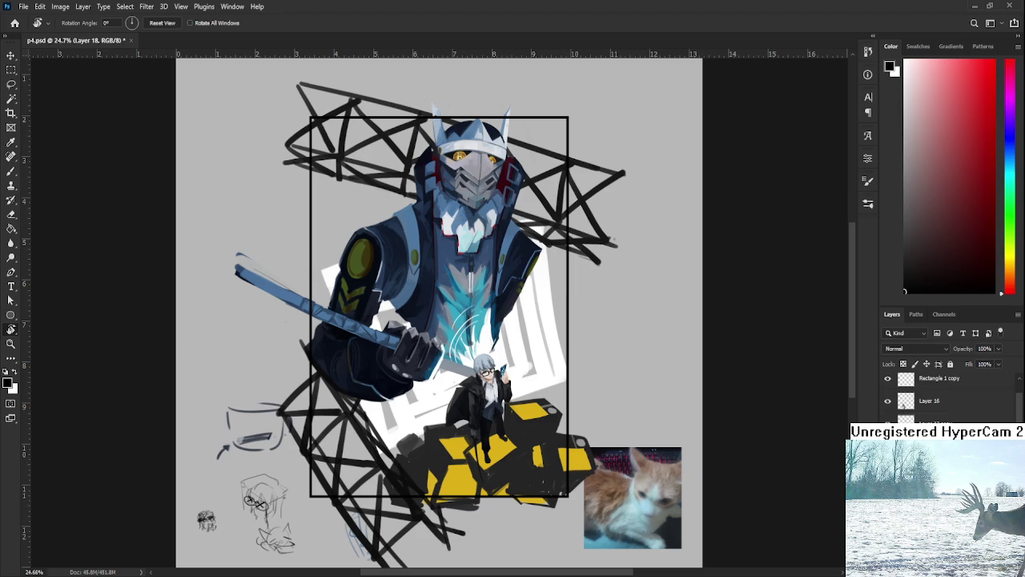
Bring the arknight p.psd reference forward as a floating window beside p4.psd
{"action": "key", "text": "ctrl+Tab"}
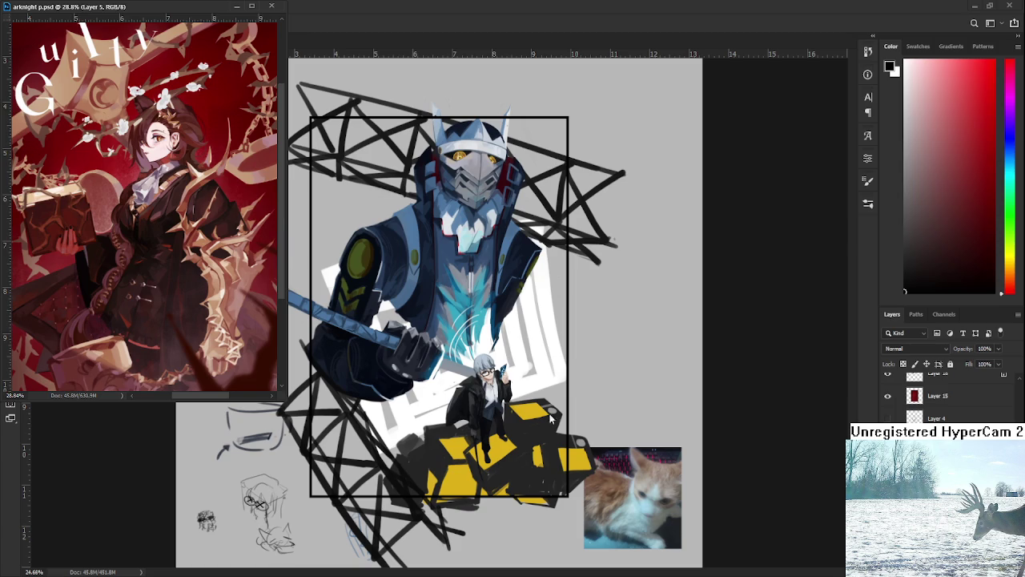
{"action": "left_click_drag", "start_coordinate": [436, 394], "coordinate": [457, 392]}
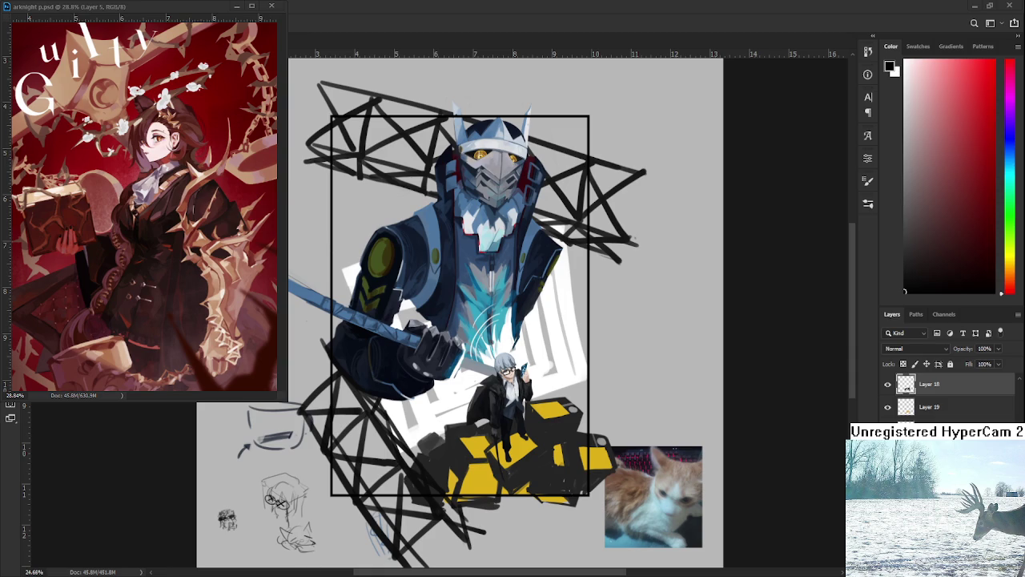
{"action": "left_click_drag", "start_coordinate": [1024, 385], "coordinate": [958, 394]}
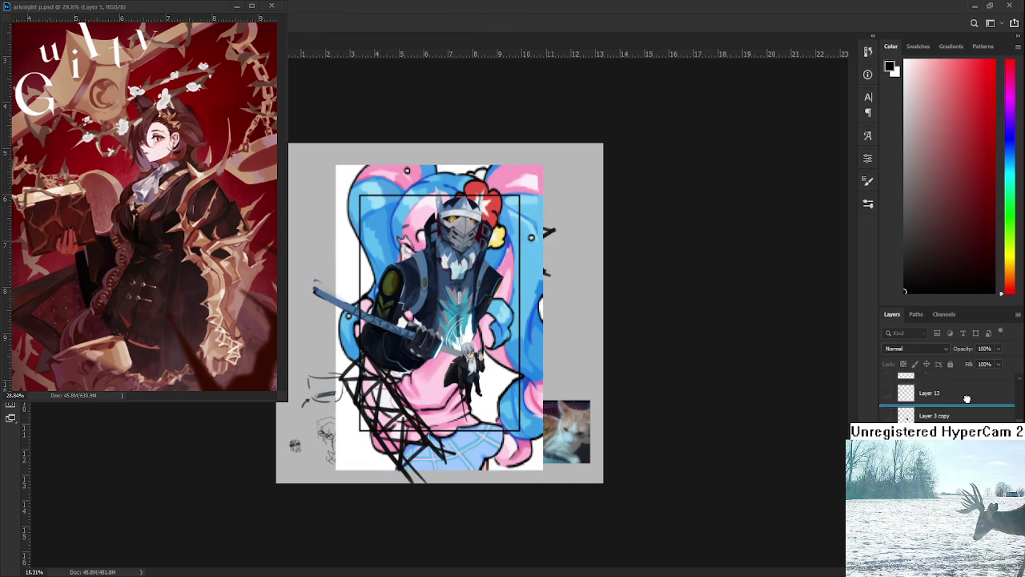
Move the fairy_miku_WIP_01 layer to the top of the stack so it covers the swordsman
{"action": "mouse_move", "coordinate": [958, 394]}
{"action": "left_mouse_down"}
{"action": "mouse_move", "coordinate": [970, 364]}
{"action": "mouse_move", "coordinate": [968, 387]}
{"action": "left_mouse_up"}
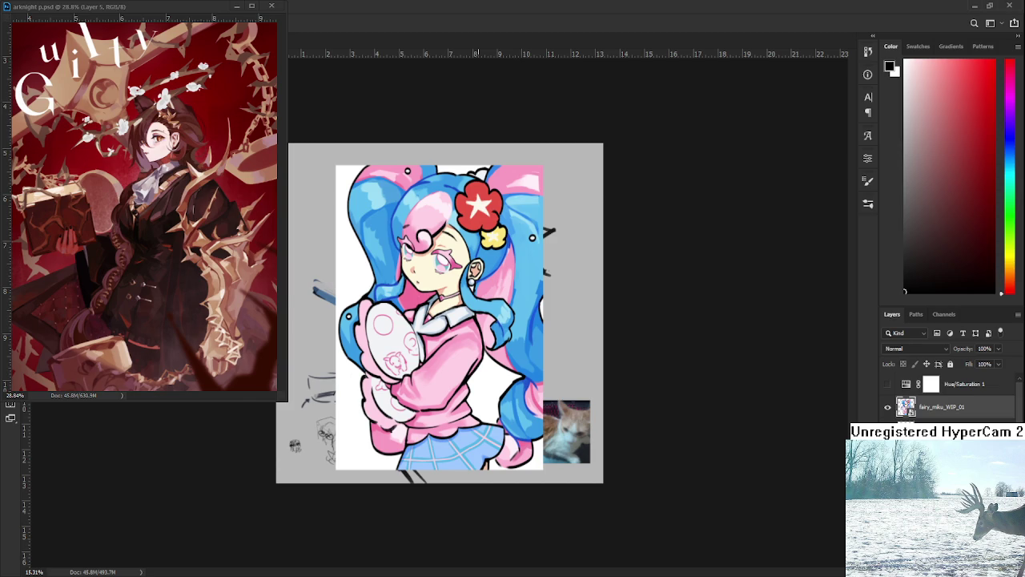
Zoom in on the pink-hoodie, blue twin-tailed fairy_miku girl and pan slightly to inspect her
{"action": "scroll", "coordinate": [492, 305], "scroll_direction": "up", "scroll_amount": 5}
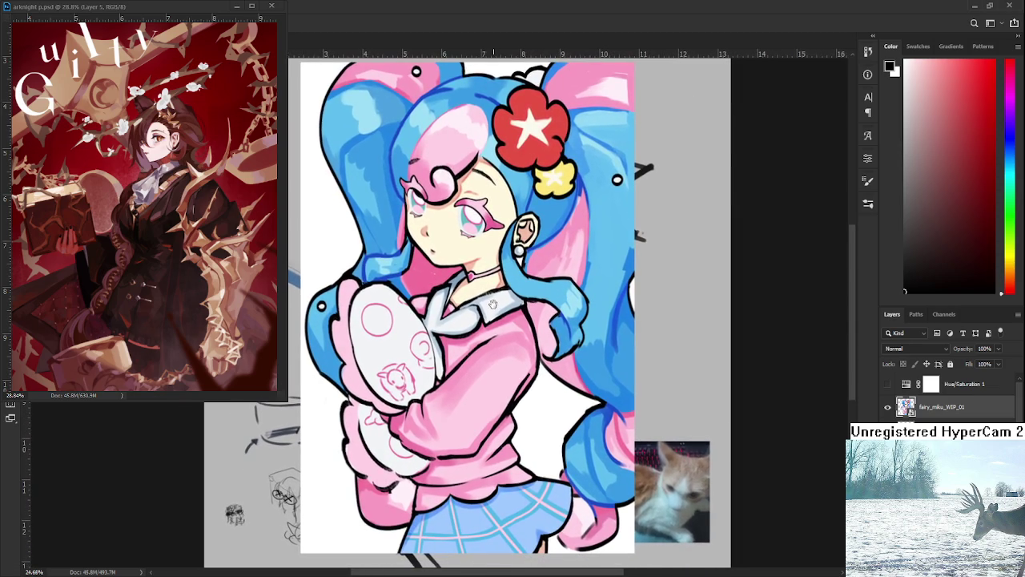
{"action": "left_click_drag", "start_coordinate": [562, 346], "coordinate": [564, 352]}
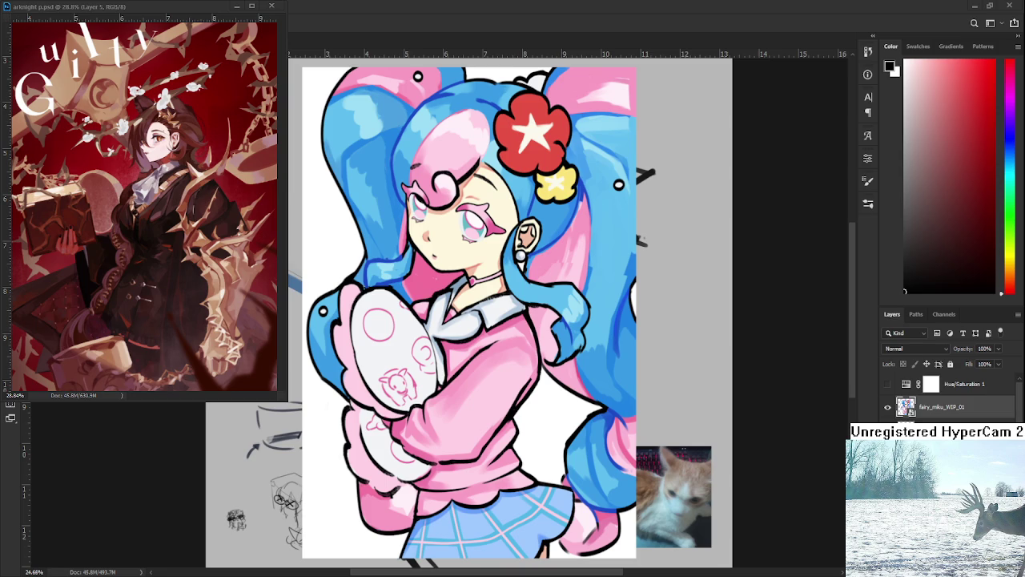
Hide the fairy_miku_WIP_01 layer and zoom back in on the swordsman composition
{"action": "scroll", "coordinate": [350, 333], "scroll_direction": "down", "scroll_amount": 2}
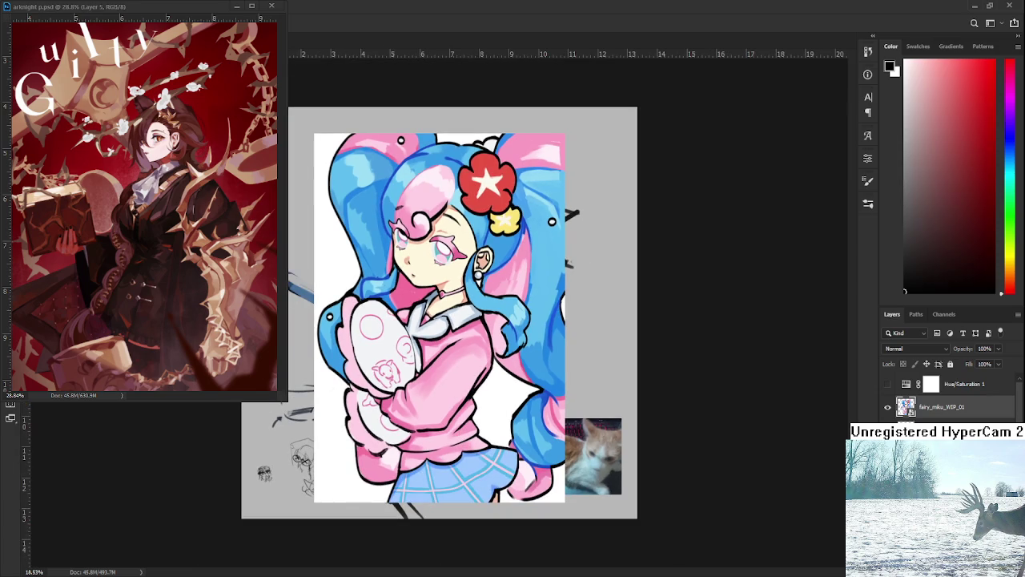
{"action": "key", "text": "Delete"}
{"action": "scroll", "coordinate": [419, 410], "scroll_direction": "up", "scroll_amount": 1}
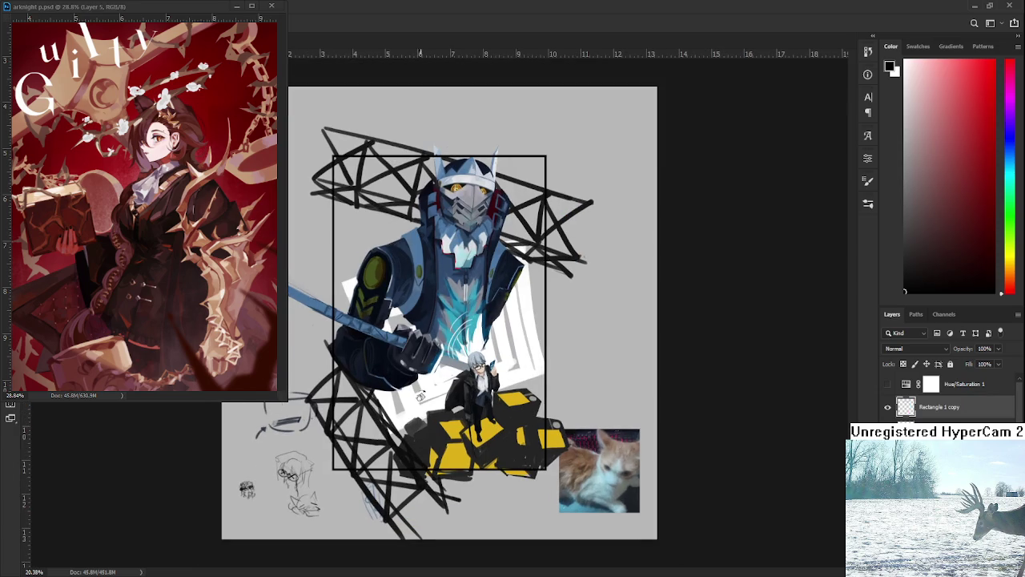
{"action": "scroll", "coordinate": [413, 365], "scroll_direction": "up", "scroll_amount": 1}
{"action": "scroll", "coordinate": [412, 365], "scroll_direction": "up", "scroll_amount": 1}
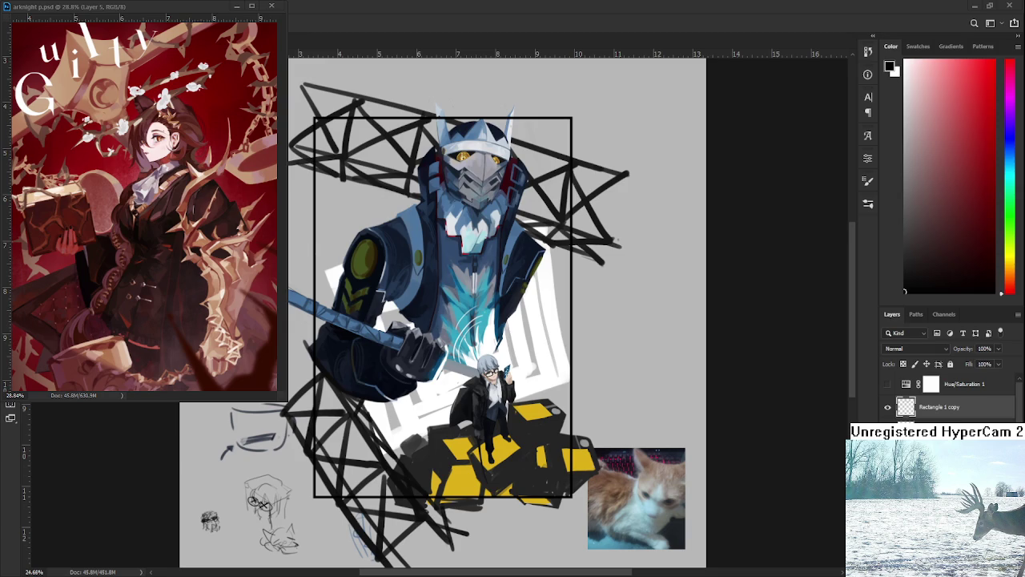
{"action": "key", "text": "b"}
{"action": "left_click", "coordinate": [412, 443], "text": "alt"}
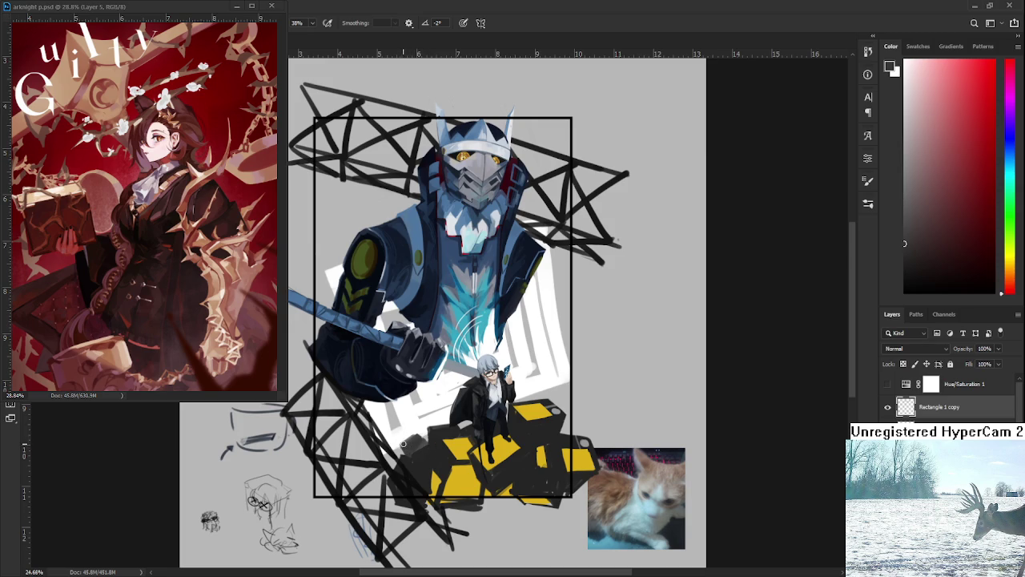
{"action": "key", "text": "e"}
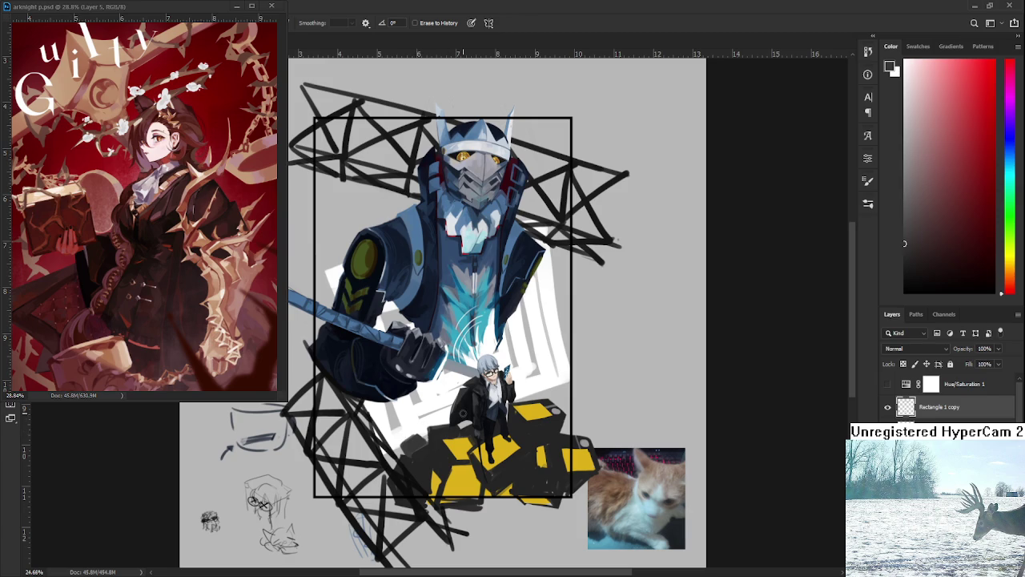
{"action": "key", "text": "l"}
{"action": "left_click_drag", "start_coordinate": [465, 448], "coordinate": [466, 452]}
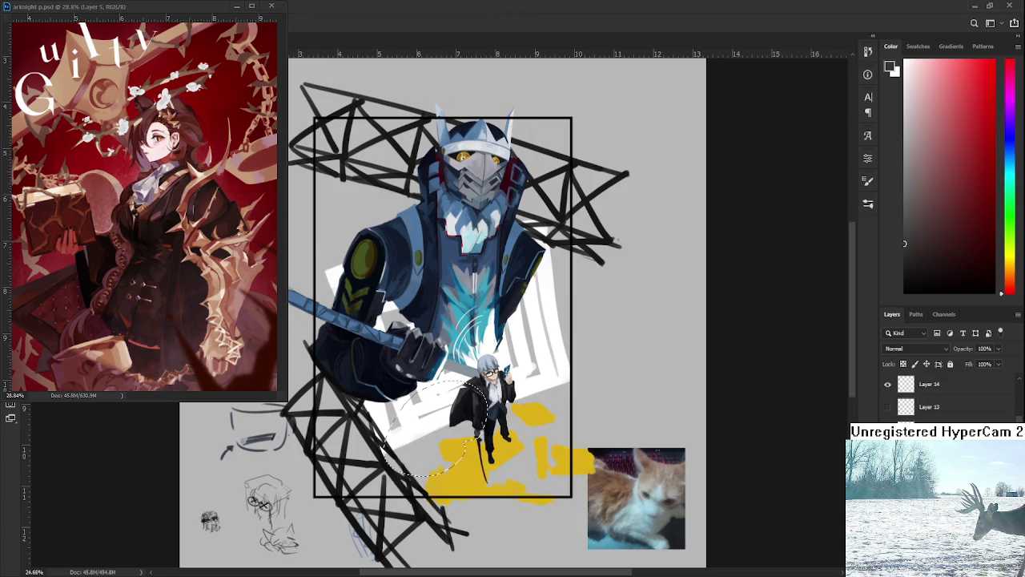
{"action": "key", "text": "e"}
{"action": "key", "text": "ctrl+d"}
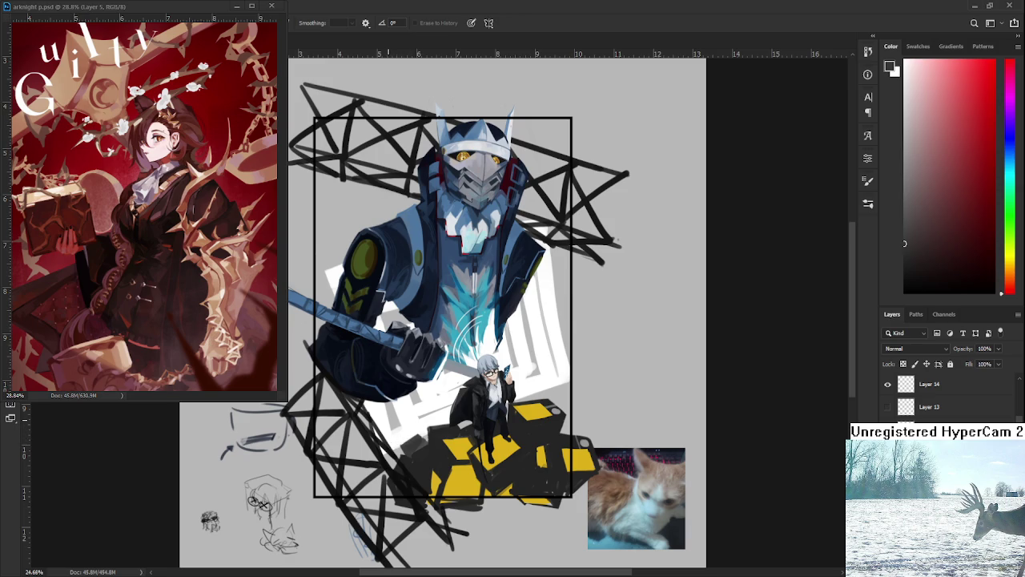
{"action": "scroll", "coordinate": [406, 373], "scroll_direction": "down", "scroll_amount": 1}
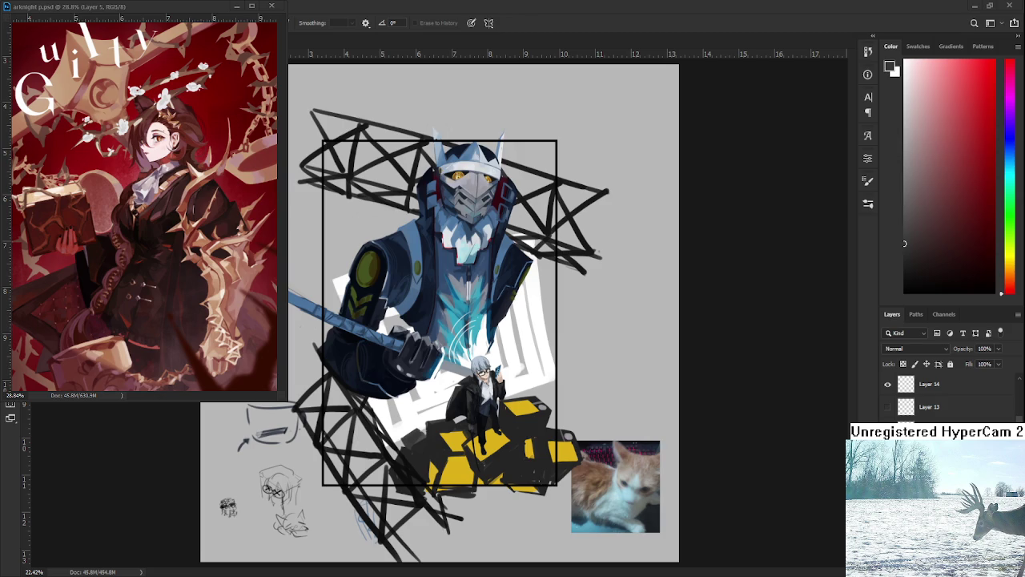
{"action": "scroll", "coordinate": [522, 400], "scroll_direction": "up", "scroll_amount": 2}
Zoom in close on the cat photo and pan slightly across it
{"action": "scroll", "coordinate": [522, 401], "scroll_direction": "up", "scroll_amount": 2}
{"action": "scroll", "coordinate": [522, 400], "scroll_direction": "up", "scroll_amount": 2}
{"action": "scroll", "coordinate": [522, 400], "scroll_direction": "up", "scroll_amount": 2}
{"action": "left_click_drag", "start_coordinate": [522, 401], "coordinate": [498, 394]}
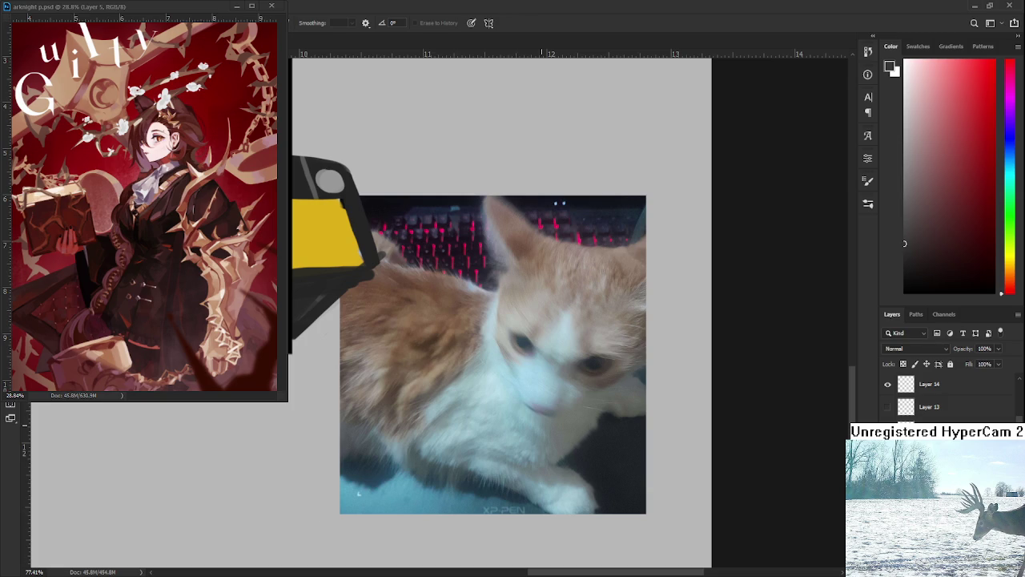
Fit the whole document in the window and commit the earlier cat photo's transform
{"action": "key", "text": "ctrl+t"}
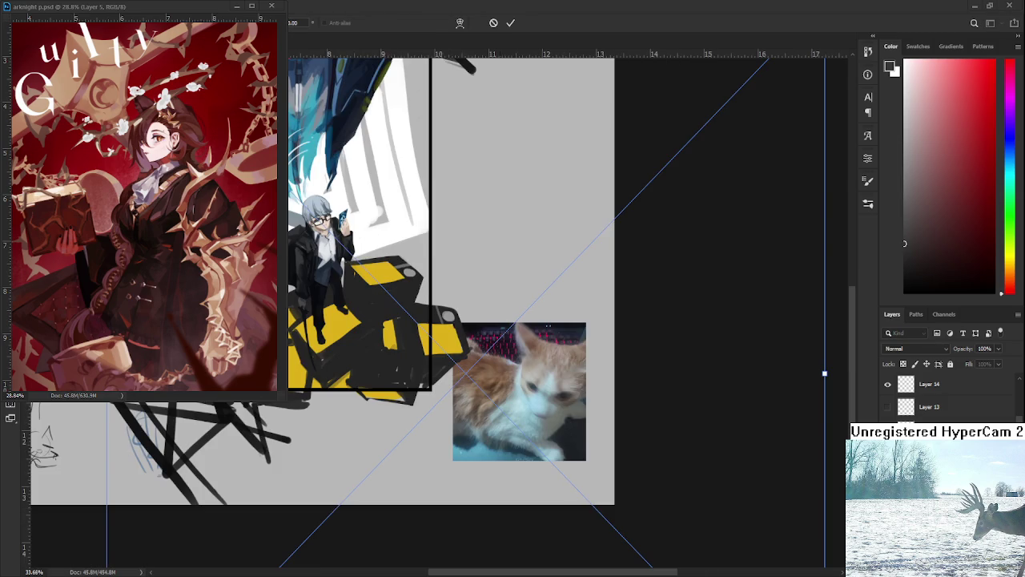
{"action": "key", "text": "ctrl+0"}
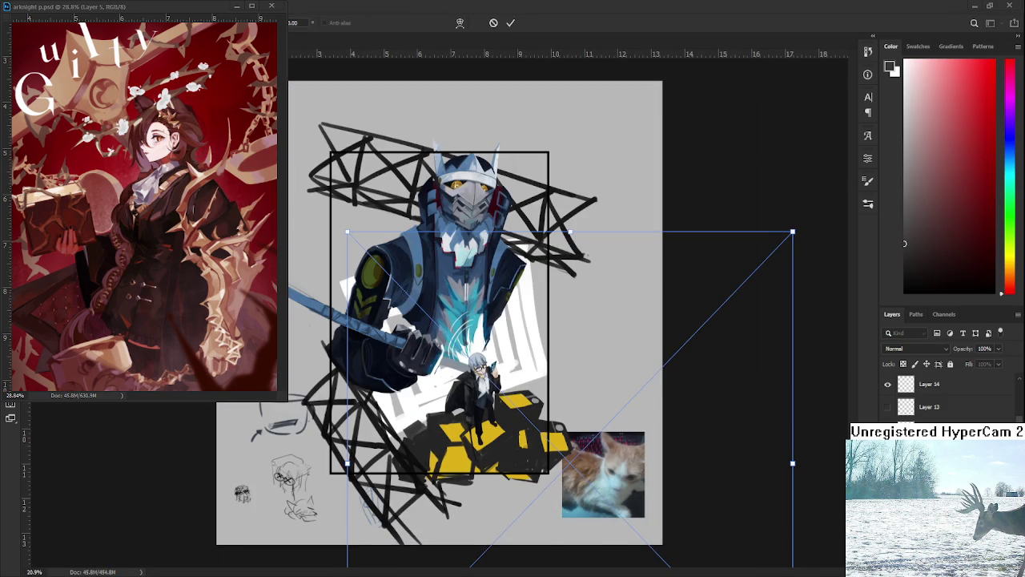
{"action": "key", "text": "Return"}
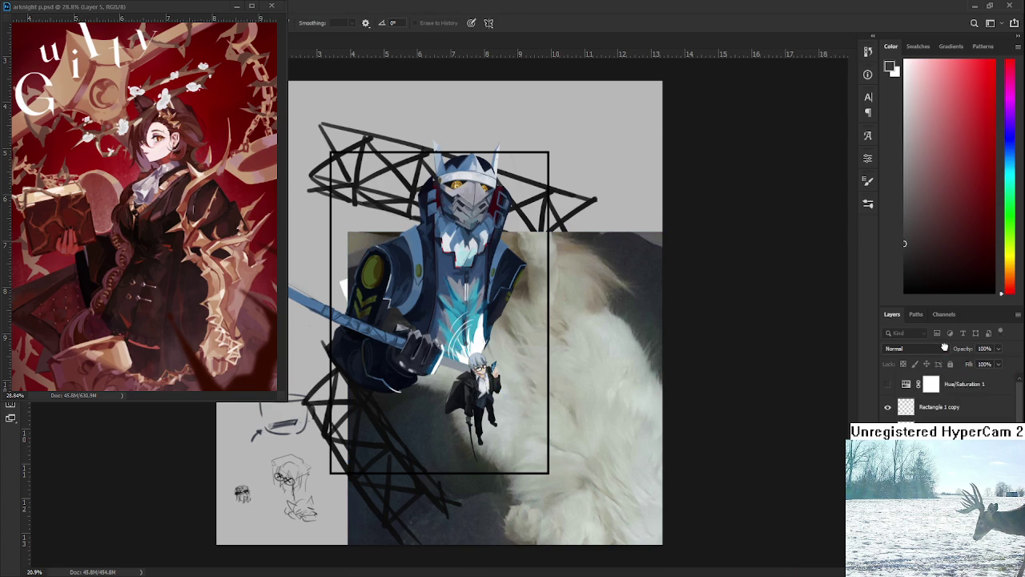
Paste the belly-up cat photo, shrink it and place it over the lower centre
{"action": "key", "text": "ctrl+v"}
{"action": "key", "text": "ctrl+t"}
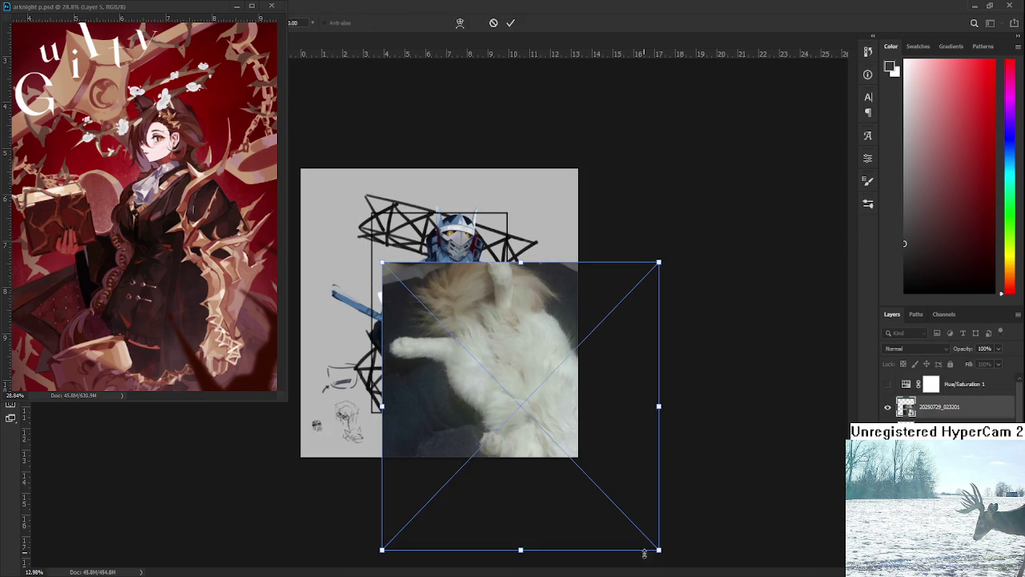
{"action": "left_click_drag", "start_coordinate": [658, 549], "coordinate": [488, 372]}
{"action": "left_click_drag", "start_coordinate": [428, 338], "coordinate": [520, 404]}
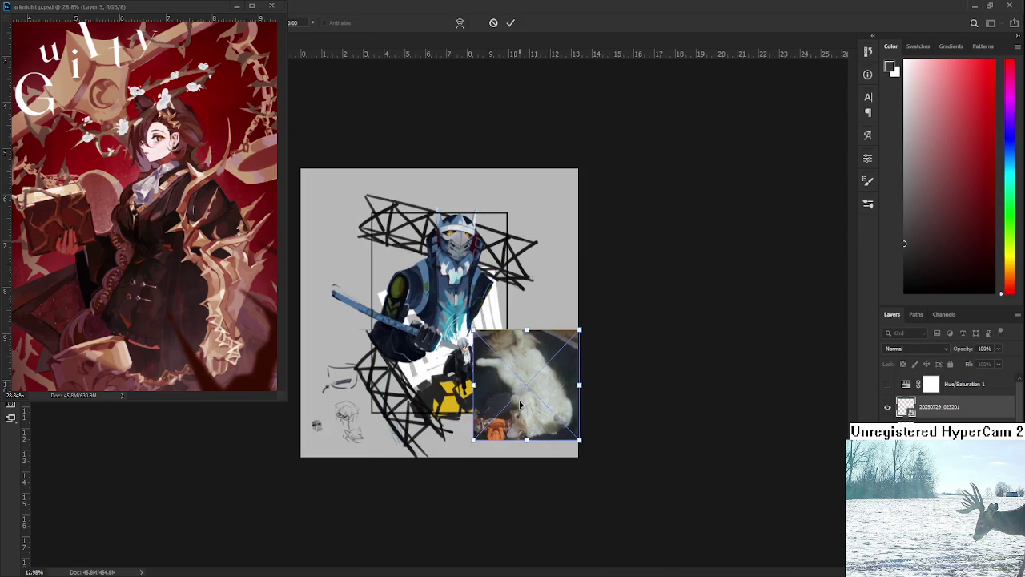
{"action": "scroll", "coordinate": [520, 405], "scroll_direction": "up", "scroll_amount": 2}
{"action": "scroll", "coordinate": [520, 405], "scroll_direction": "up", "scroll_amount": 3}
{"action": "left_click_drag", "start_coordinate": [613, 474], "coordinate": [538, 398]}
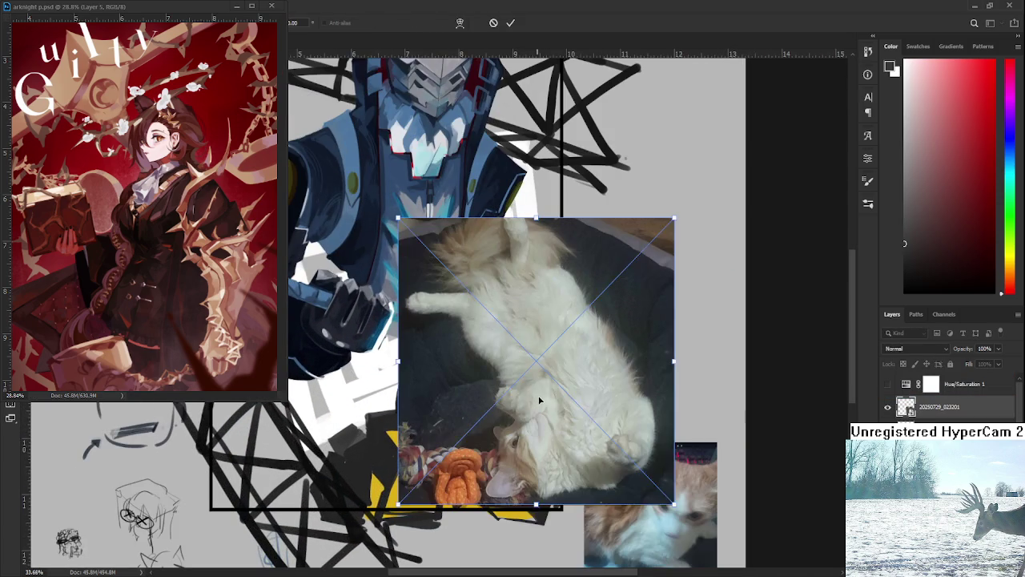
{"action": "key", "text": "Return"}
Switch to the Eraser, adjust the zoom, and begin transforming the newest image
{"action": "key", "text": "e"}
{"action": "scroll", "coordinate": [538, 398], "scroll_direction": "up", "scroll_amount": 1}
{"action": "scroll", "coordinate": [538, 398], "scroll_direction": "up", "scroll_amount": 2}
{"action": "scroll", "coordinate": [538, 398], "scroll_direction": "down", "scroll_amount": 2}
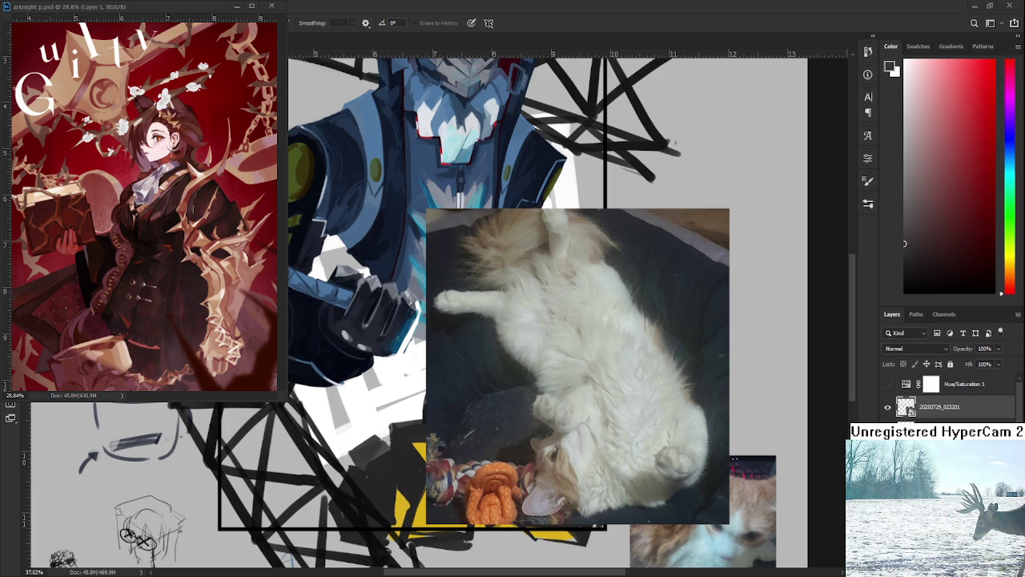
{"action": "key", "text": "ctrl+t"}
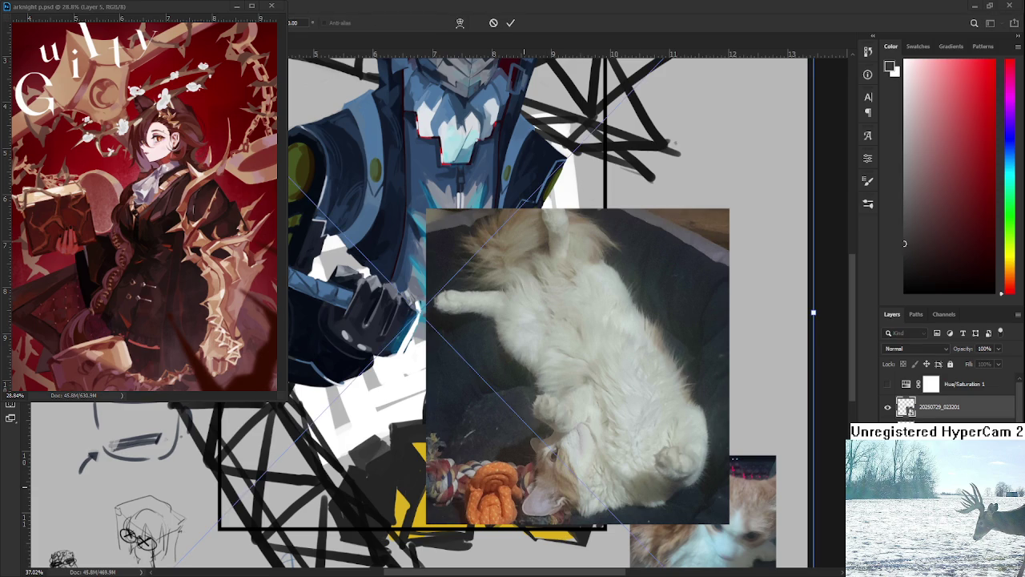
Paste the plaid-cushion cat photo, scale it down and set it beside the belly-up cat
{"action": "scroll", "coordinate": [520, 312], "scroll_direction": "down", "scroll_amount": 5}
{"action": "key", "text": "ctrl+v"}
{"action": "left_click_drag", "start_coordinate": [565, 465], "coordinate": [410, 290]}
{"action": "left_click_drag", "start_coordinate": [368, 256], "coordinate": [434, 360]}
{"action": "key", "text": "Return"}
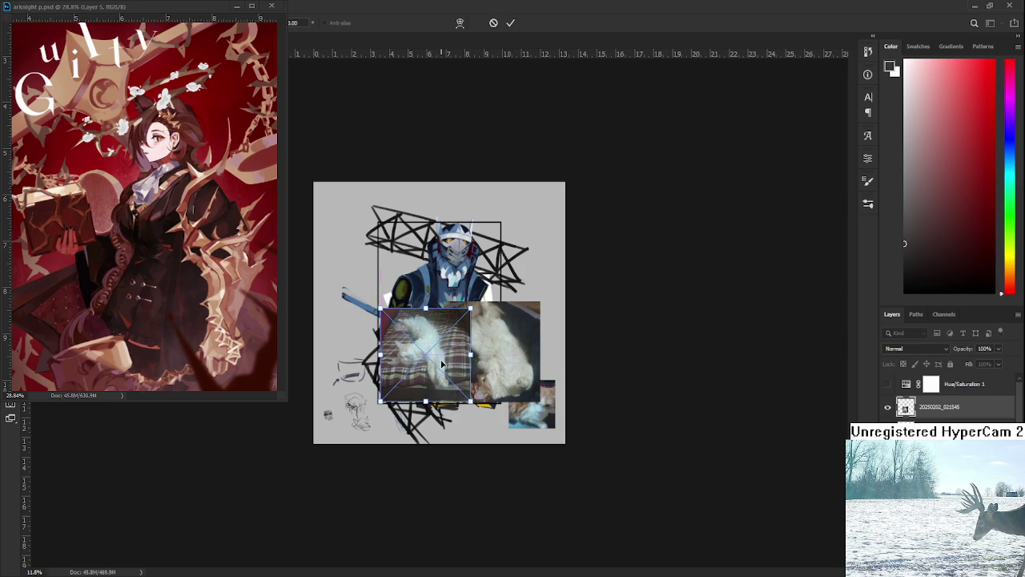
{"action": "key", "text": "e"}
{"action": "scroll", "coordinate": [468, 360], "scroll_direction": "up", "scroll_amount": 2}
{"action": "scroll", "coordinate": [486, 385], "scroll_direction": "up", "scroll_amount": 3}
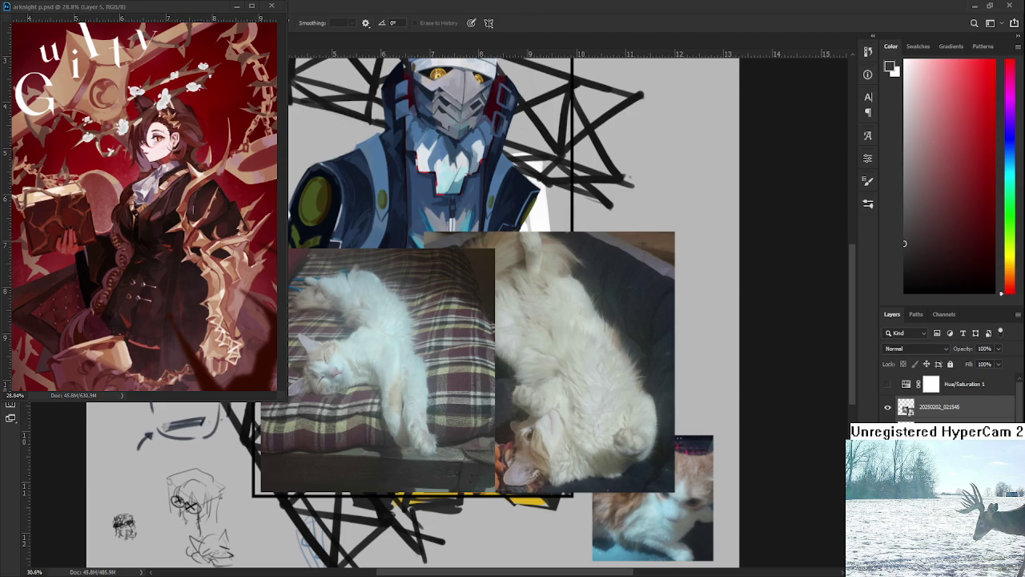
Hide the two large cat photo layers and scroll down the Layers panel to Rectangle 1 copy
{"action": "key", "text": "Delete"}
{"action": "scroll", "coordinate": [442, 406], "scroll_direction": "down", "scroll_amount": 1}
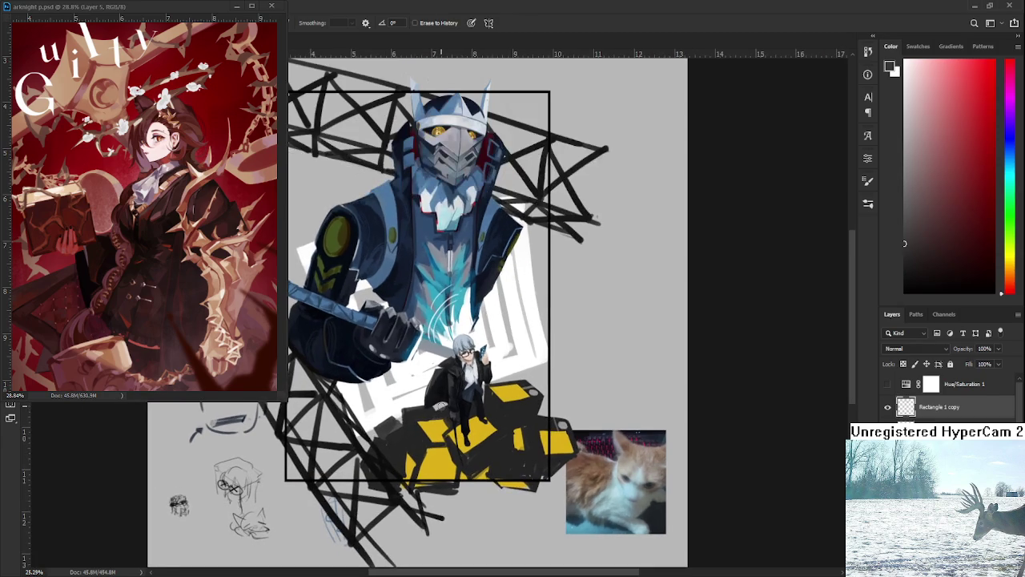
{"action": "scroll", "coordinate": [945, 400], "scroll_direction": "down", "scroll_amount": 2}
{"action": "scroll", "coordinate": [945, 401], "scroll_direction": "down", "scroll_amount": 1}
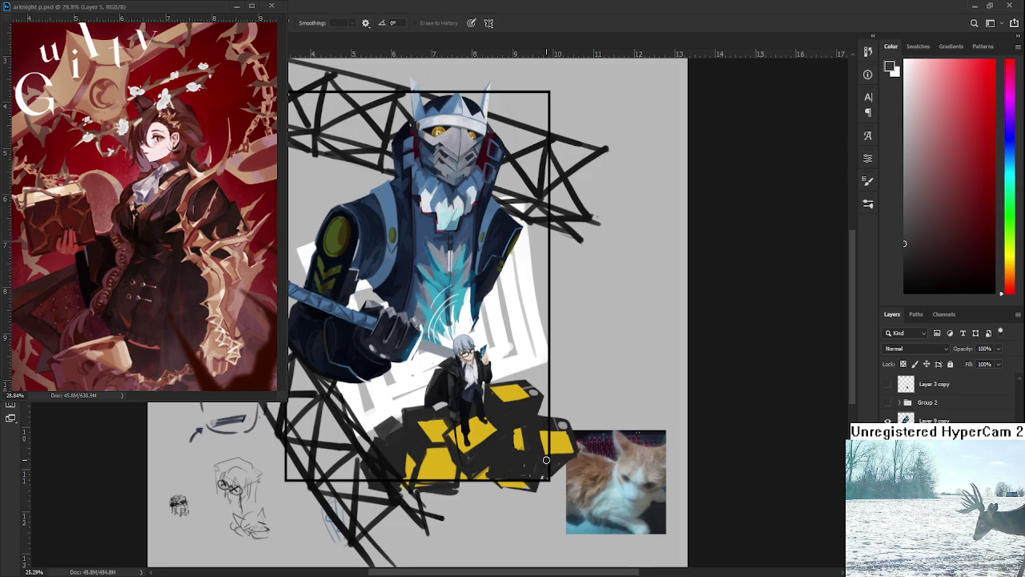
{"action": "key", "text": "b"}
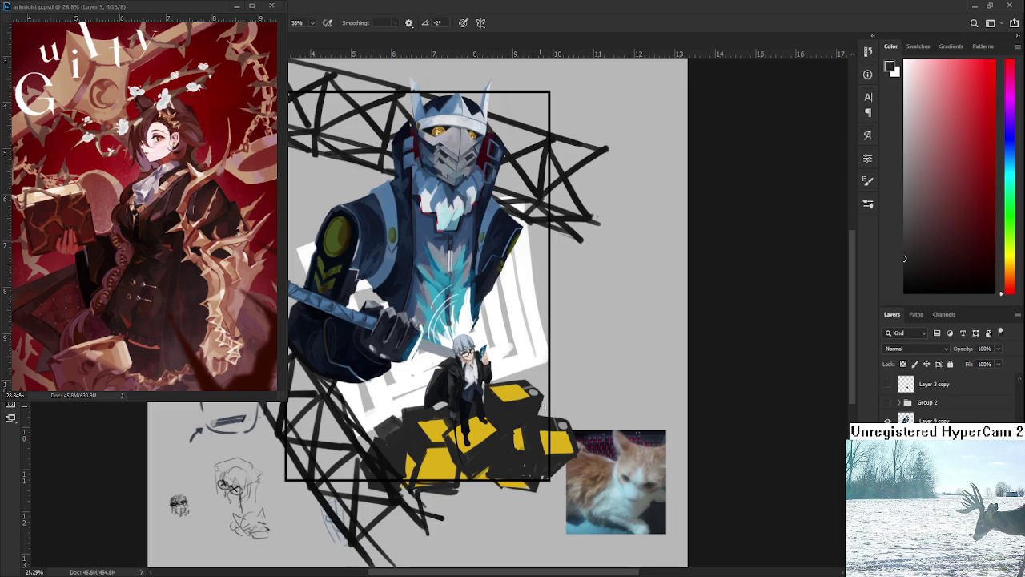
Toggle from the Eraser back to the Brush to keep painting
{"action": "key", "text": "e"}
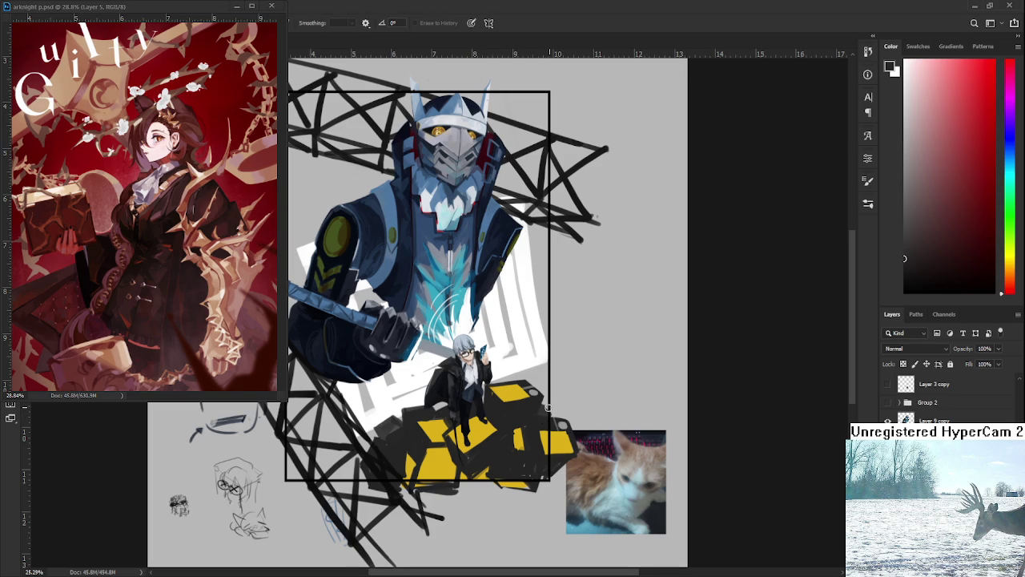
{"action": "key", "text": "b"}
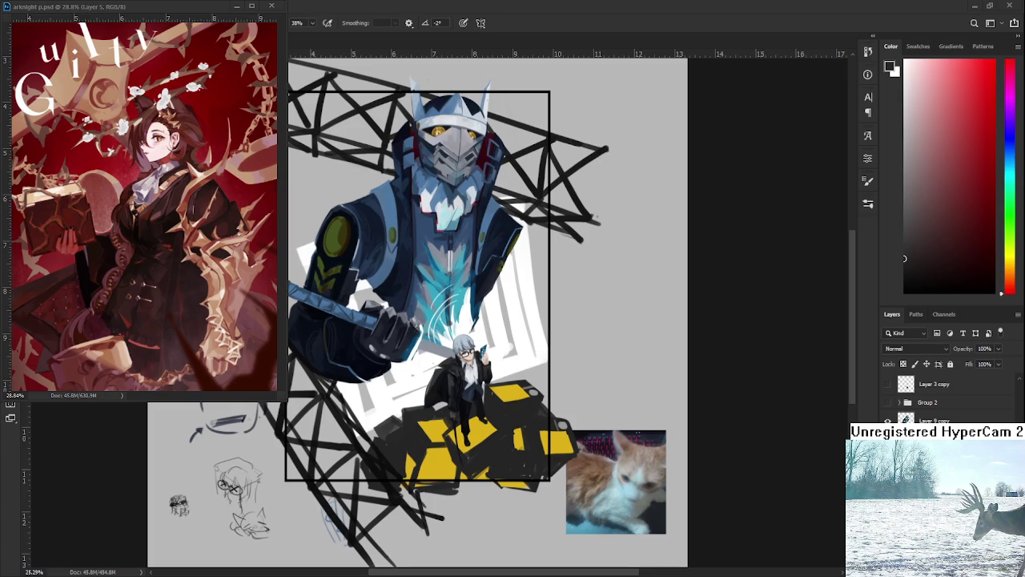
{"action": "scroll", "coordinate": [486, 423], "scroll_direction": "down", "scroll_amount": 2}
{"action": "scroll", "coordinate": [487, 423], "scroll_direction": "down", "scroll_amount": 1}
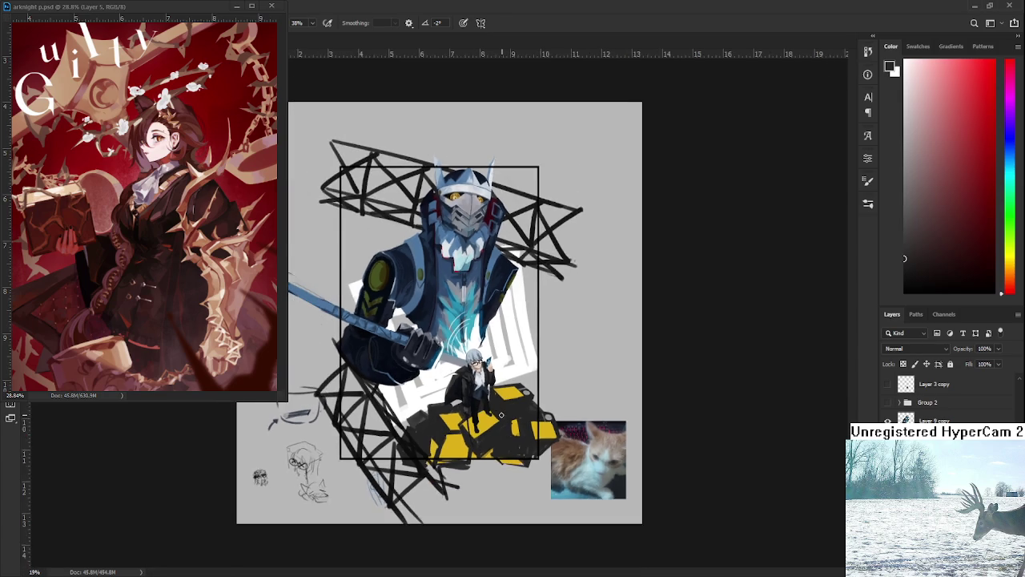
{"action": "scroll", "coordinate": [499, 414], "scroll_direction": "up", "scroll_amount": 3}
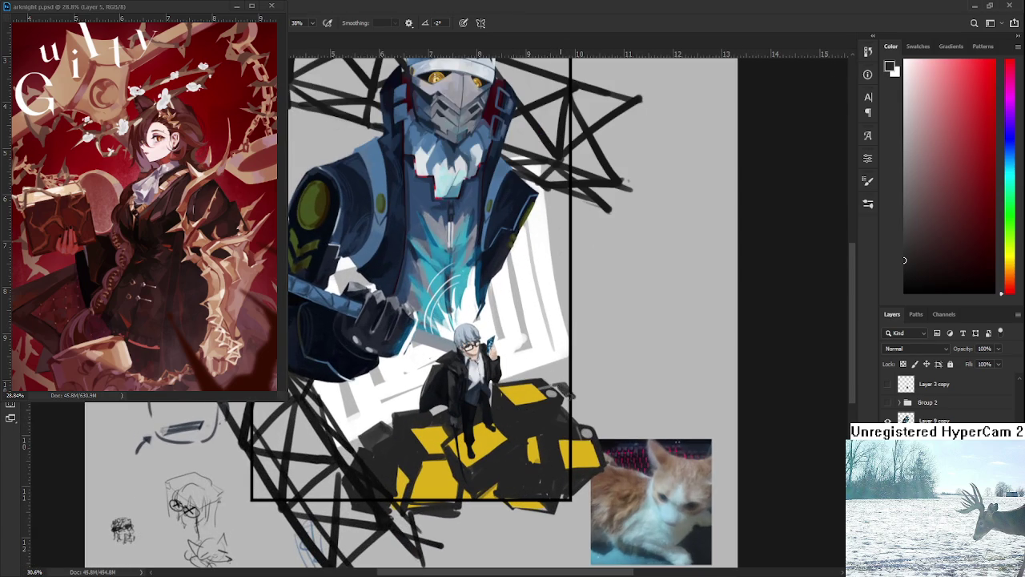
{"action": "scroll", "coordinate": [572, 399], "scroll_direction": "up", "scroll_amount": 1}
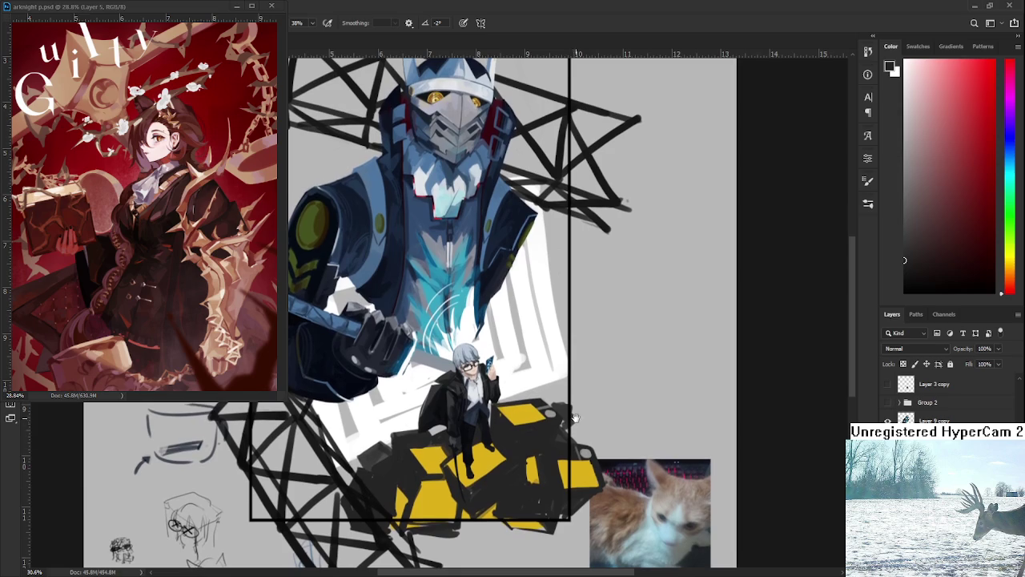
{"action": "key", "text": "e"}
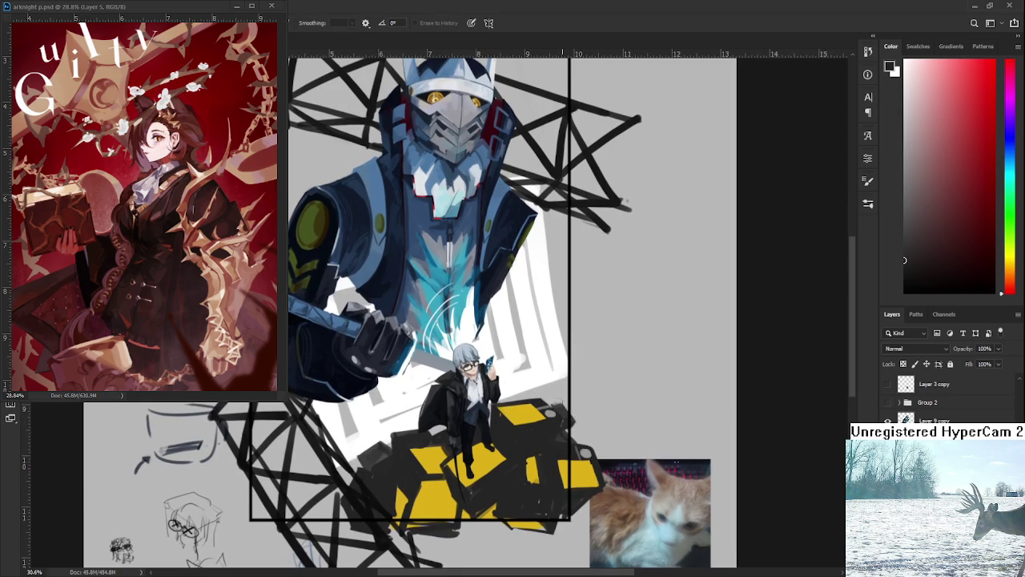
{"action": "key", "text": "b"}
{"action": "key", "text": "e"}
{"action": "left_click_drag", "start_coordinate": [572, 413], "coordinate": [607, 445]}
{"action": "key", "text": "b"}
{"action": "left_click", "coordinate": [458, 490], "text": "alt"}
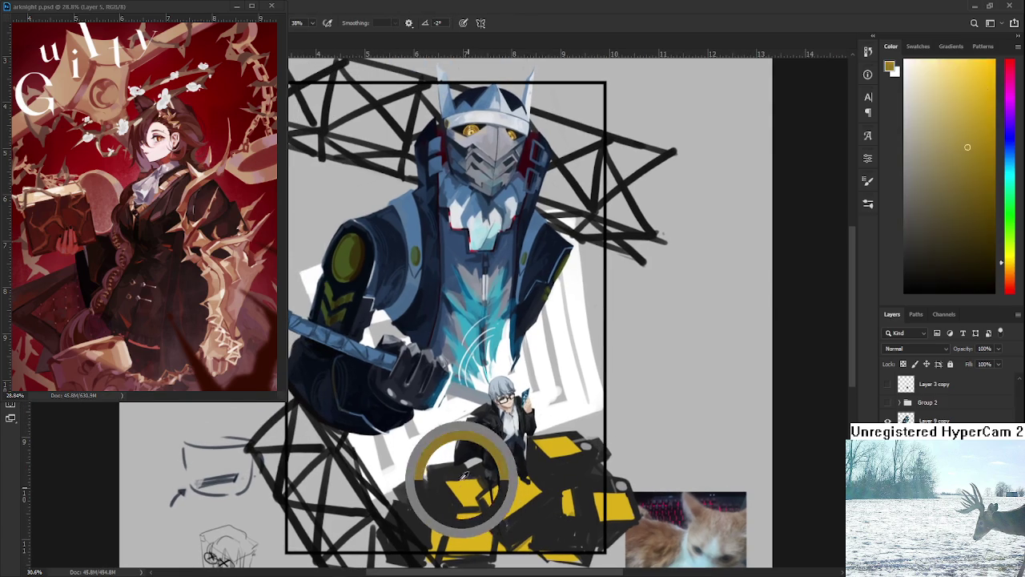
{"action": "scroll", "coordinate": [558, 413], "scroll_direction": "down", "scroll_amount": 2}
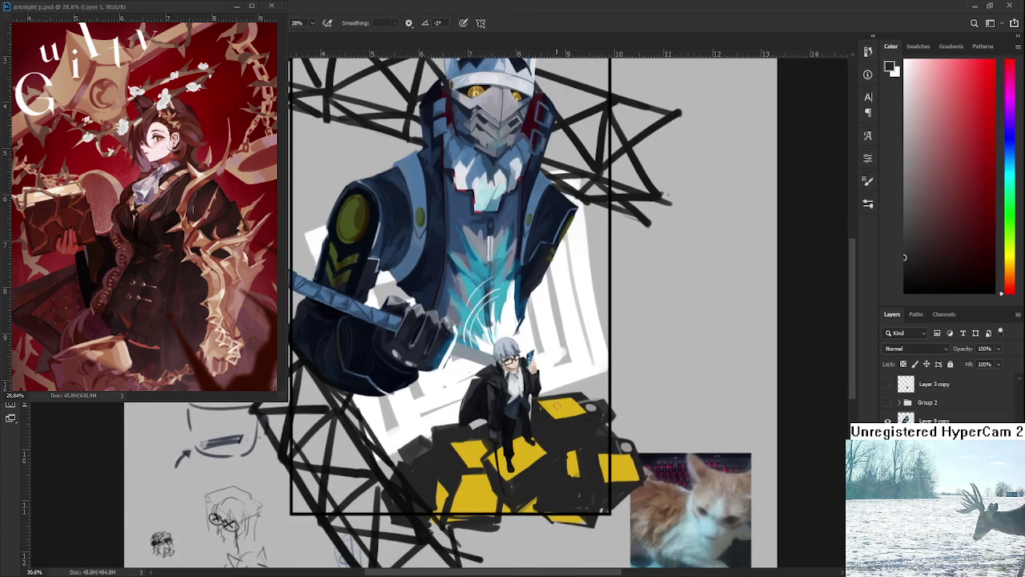
{"action": "scroll", "coordinate": [556, 406], "scroll_direction": "down", "scroll_amount": 5}
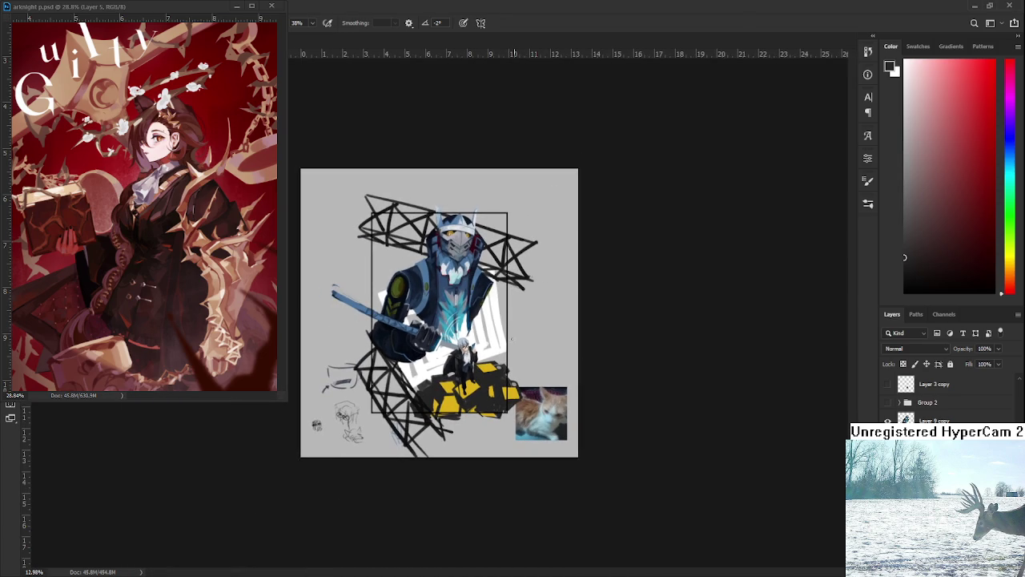
{"action": "scroll", "coordinate": [436, 358], "scroll_direction": "up", "scroll_amount": 1}
{"action": "scroll", "coordinate": [437, 358], "scroll_direction": "up", "scroll_amount": 2}
{"action": "scroll", "coordinate": [436, 358], "scroll_direction": "up", "scroll_amount": 2}
{"action": "scroll", "coordinate": [437, 358], "scroll_direction": "up", "scroll_amount": 3}
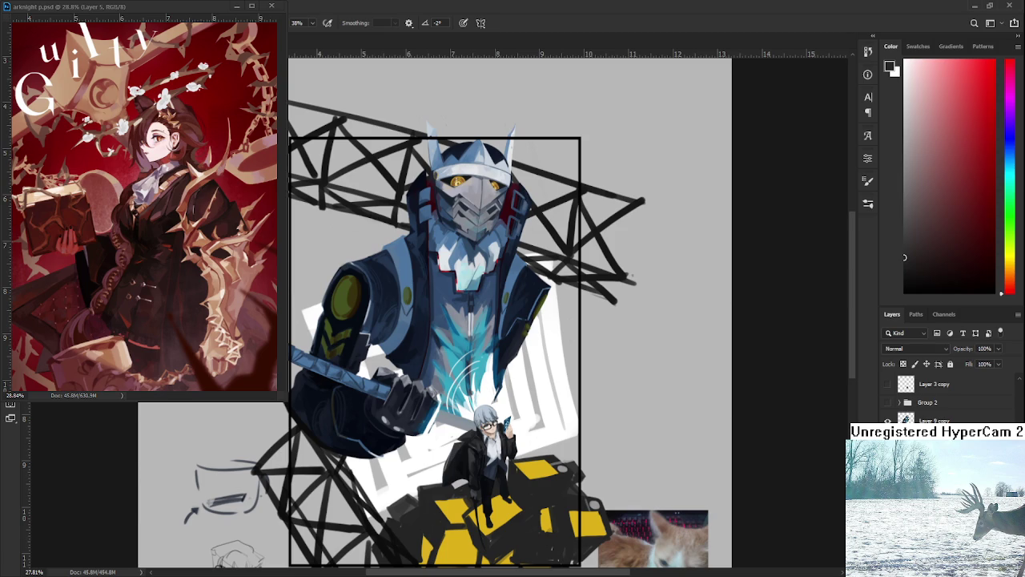
{"action": "scroll", "coordinate": [512, 313], "scroll_direction": "down", "scroll_amount": 2}
{"action": "scroll", "coordinate": [512, 313], "scroll_direction": "up", "scroll_amount": 5}
{"action": "scroll", "coordinate": [512, 312], "scroll_direction": "down", "scroll_amount": 4}
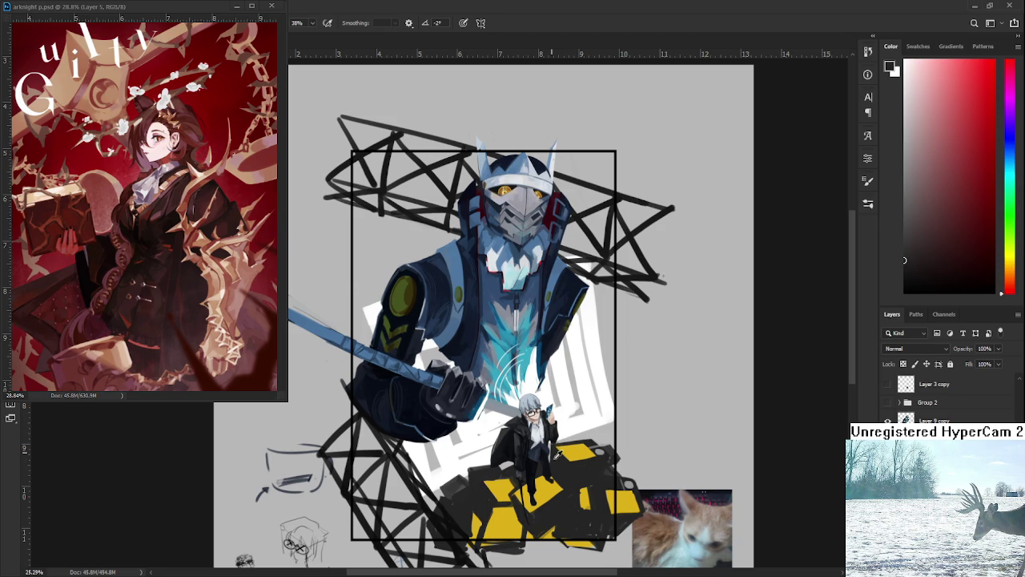
{"action": "left_click", "coordinate": [571, 463], "text": "alt"}
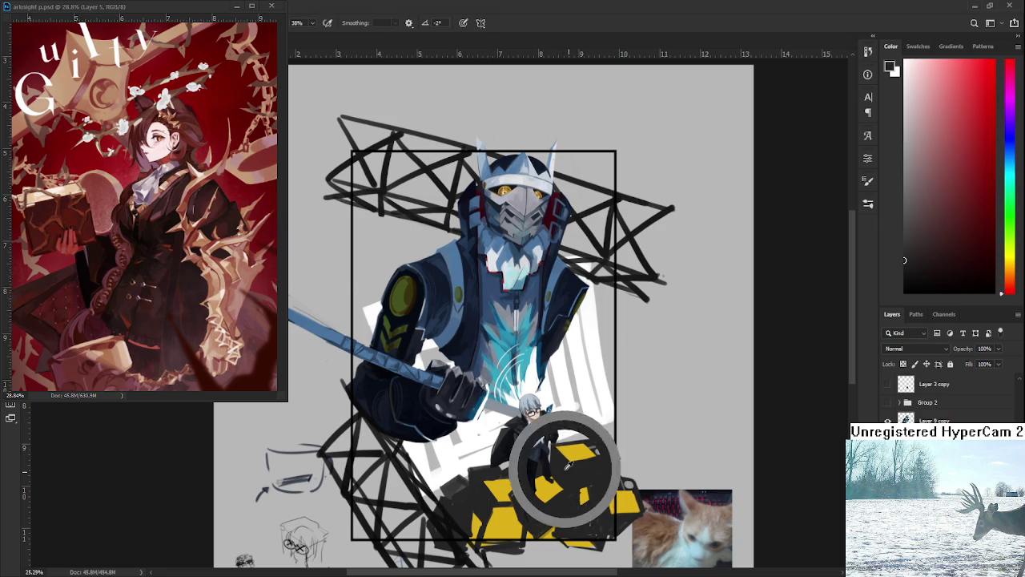
{"action": "left_click", "coordinate": [583, 472], "text": "alt"}
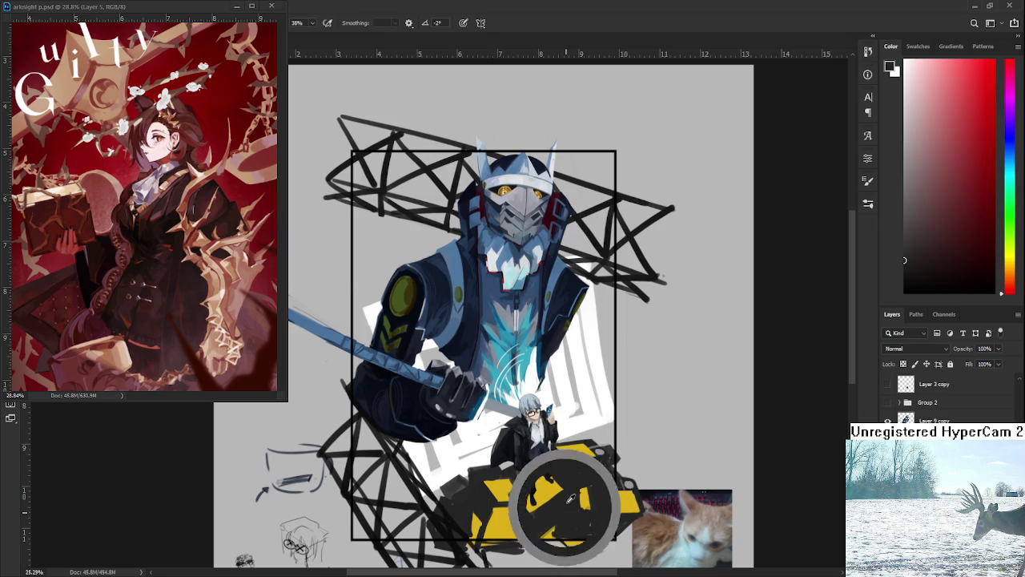
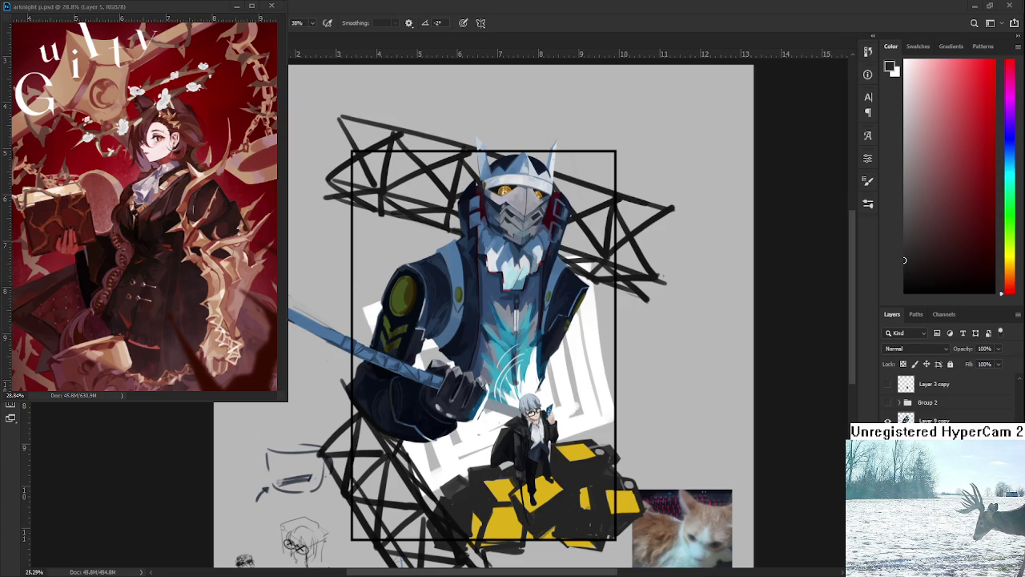
Sample the platform blocks' yellow, then change the painting colour to a reddish near-black and recentre on the armored character
{"action": "left_click", "coordinate": [483, 475], "text": "alt"}
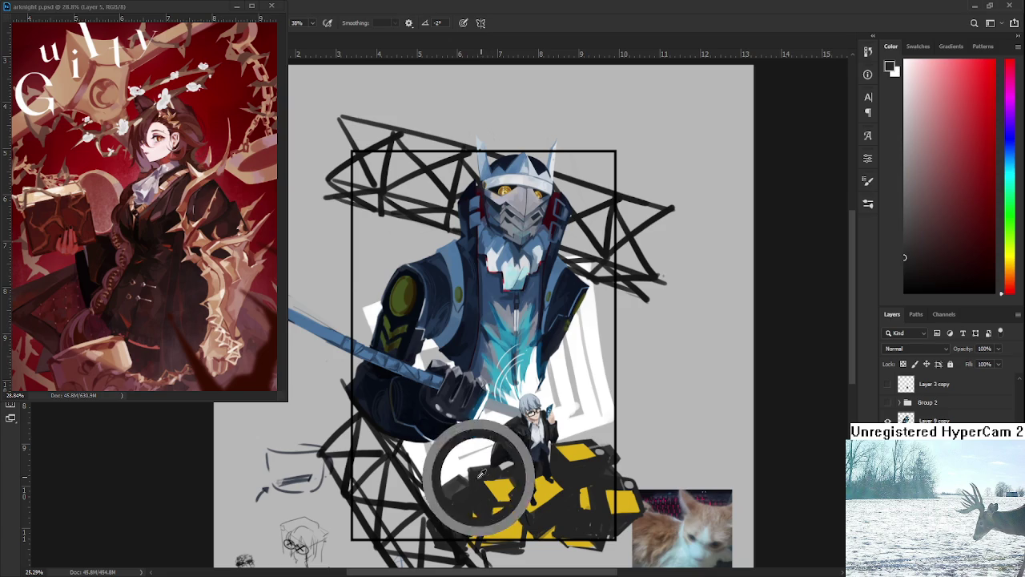
{"action": "left_click", "coordinate": [496, 478], "text": "alt"}
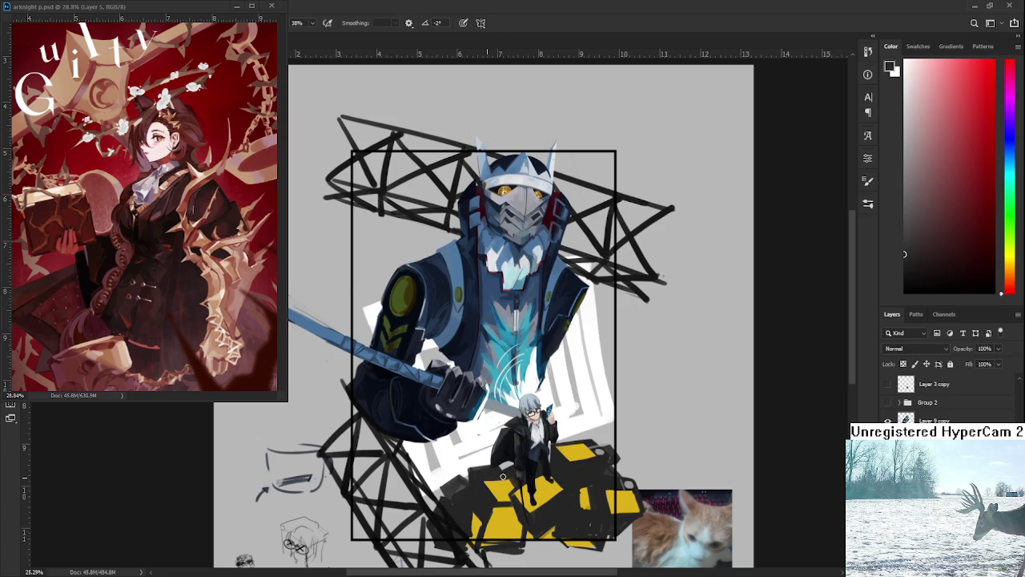
{"action": "left_click", "coordinate": [517, 485], "text": "alt"}
{"action": "left_click", "coordinate": [505, 476], "text": "alt"}
{"action": "scroll", "coordinate": [525, 471], "scroll_direction": "down", "scroll_amount": 5}
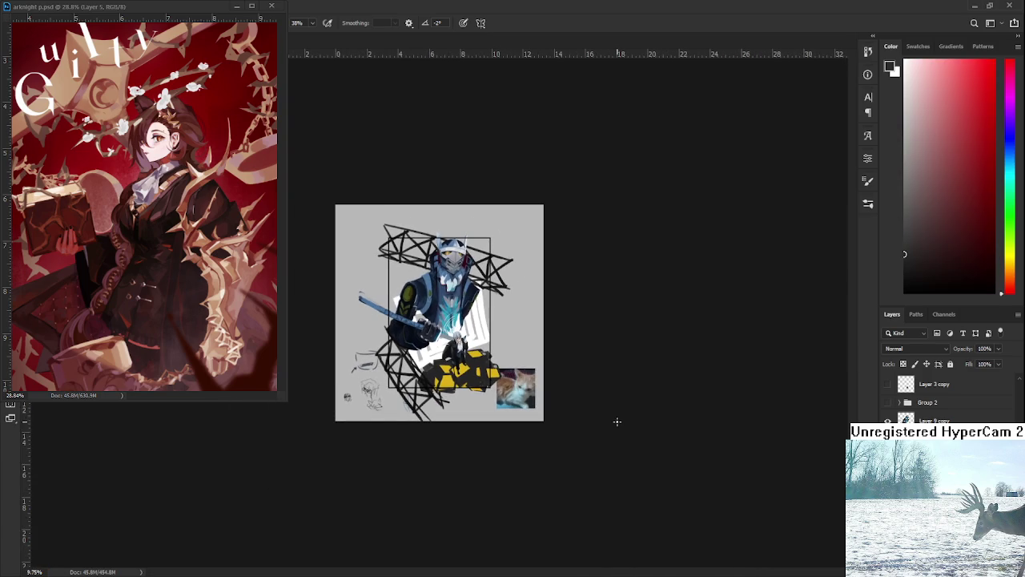
{"action": "scroll", "coordinate": [448, 320], "scroll_direction": "up", "scroll_amount": 3}
{"action": "scroll", "coordinate": [449, 321], "scroll_direction": "up", "scroll_amount": 2}
{"action": "left_click_drag", "start_coordinate": [460, 347], "coordinate": [503, 406]}
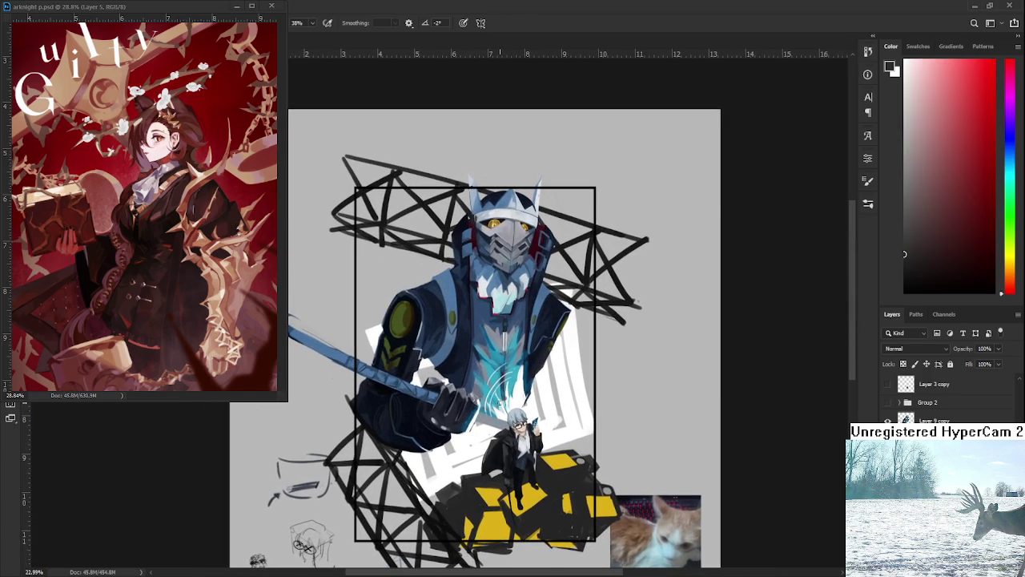